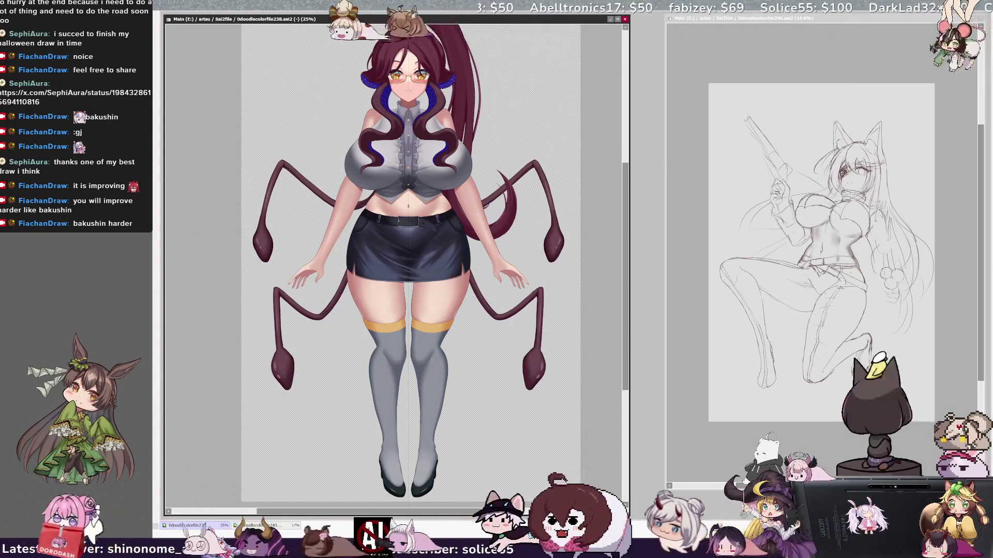
# Step: Zoom in on the skirt, touch up the belt area at brush size 25, then zoom back to 25%
pyautogui.scroll(2, 398, 220)
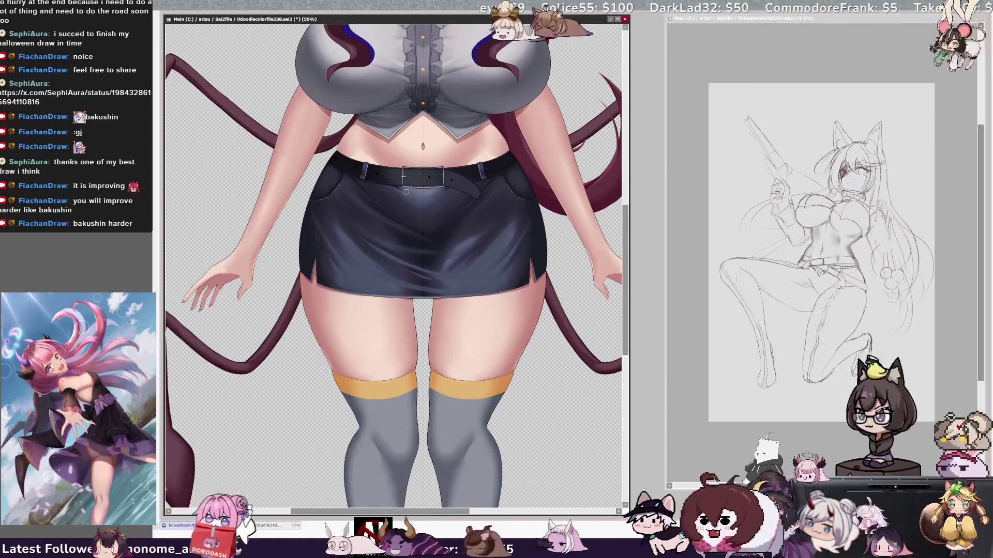
pyautogui.moveTo(406, 191); pyautogui.dragTo(398, 188)
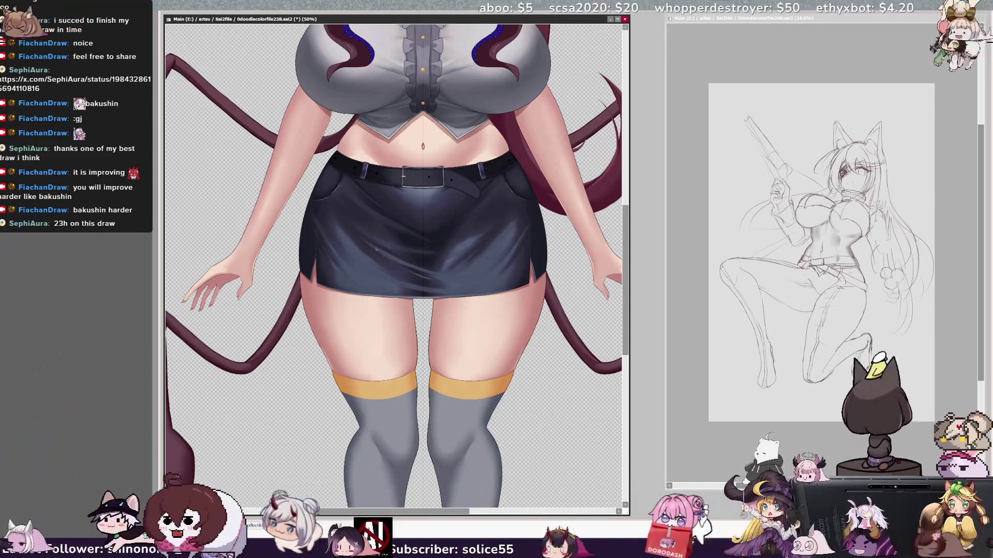
pyautogui.scroll(-2, 402, 176)
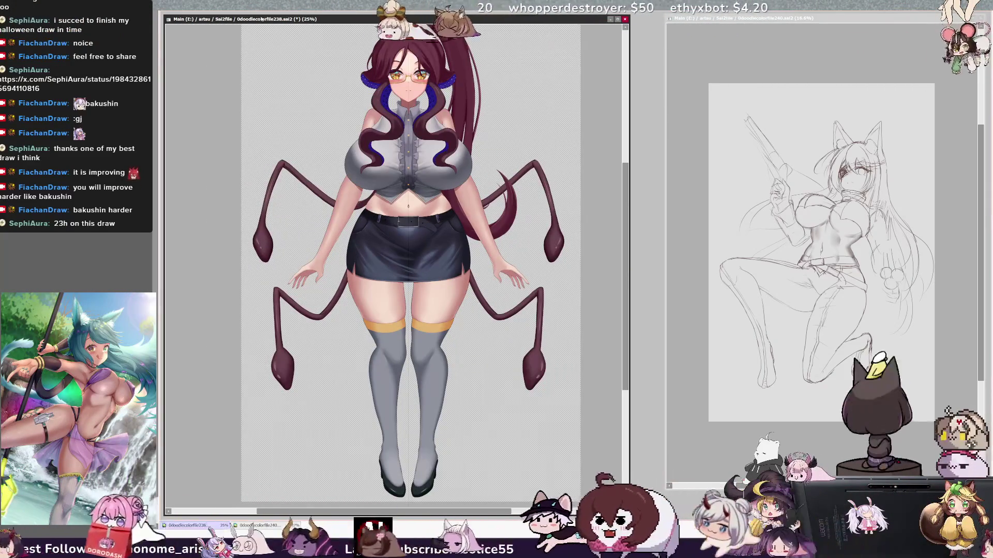
pyautogui.moveTo(382, 511); pyautogui.dragTo(368, 511)
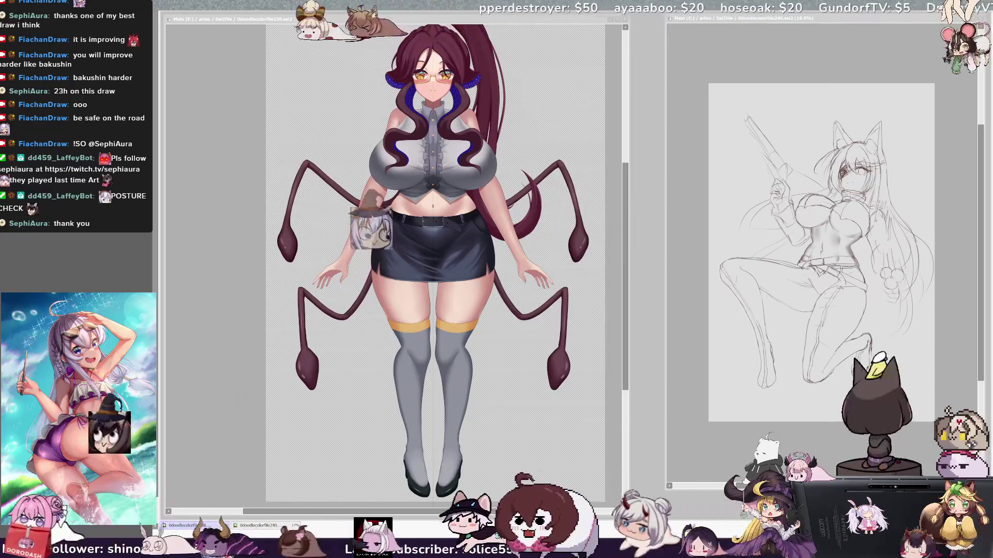
pyautogui.click(626, 331)
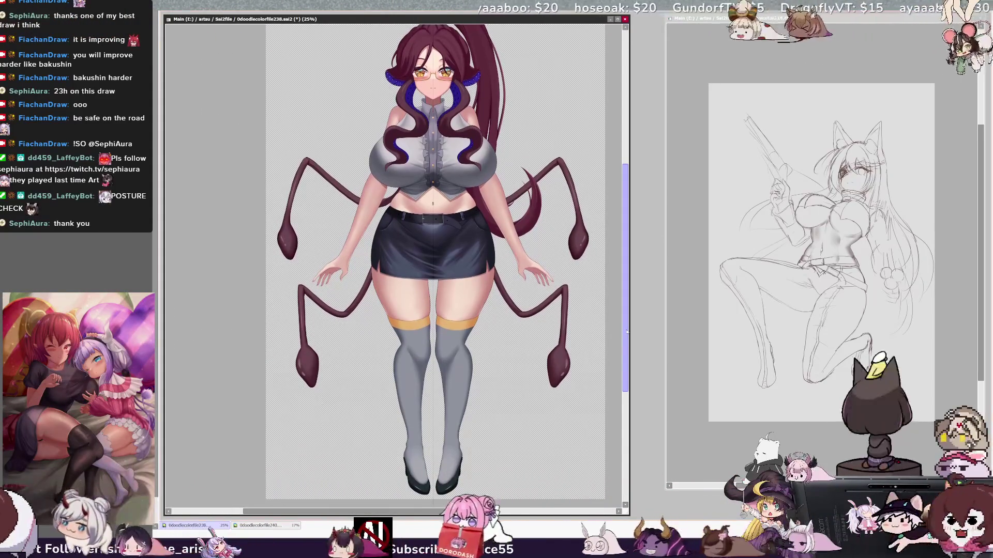
pyautogui.scroll(2, 626, 331)
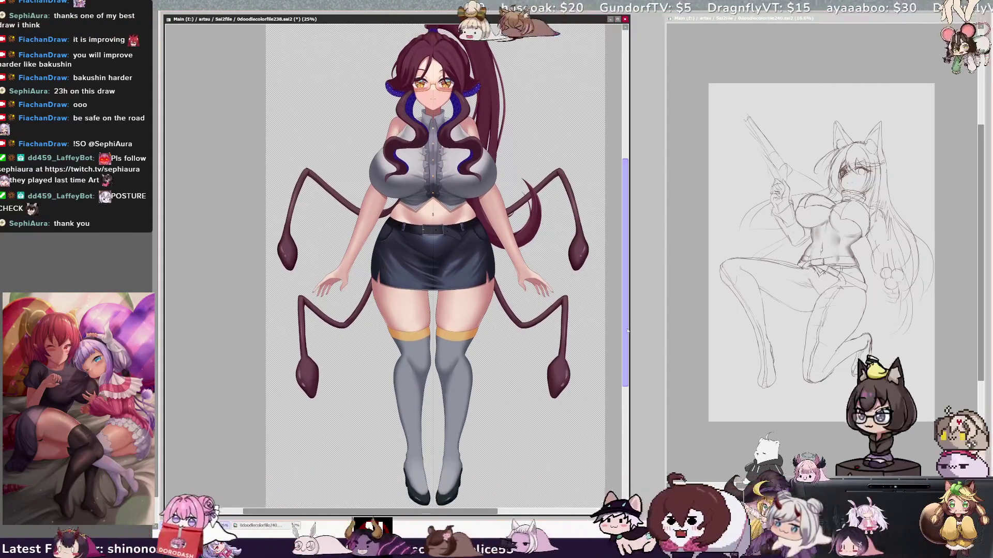
pyautogui.scroll(1, 626, 333)
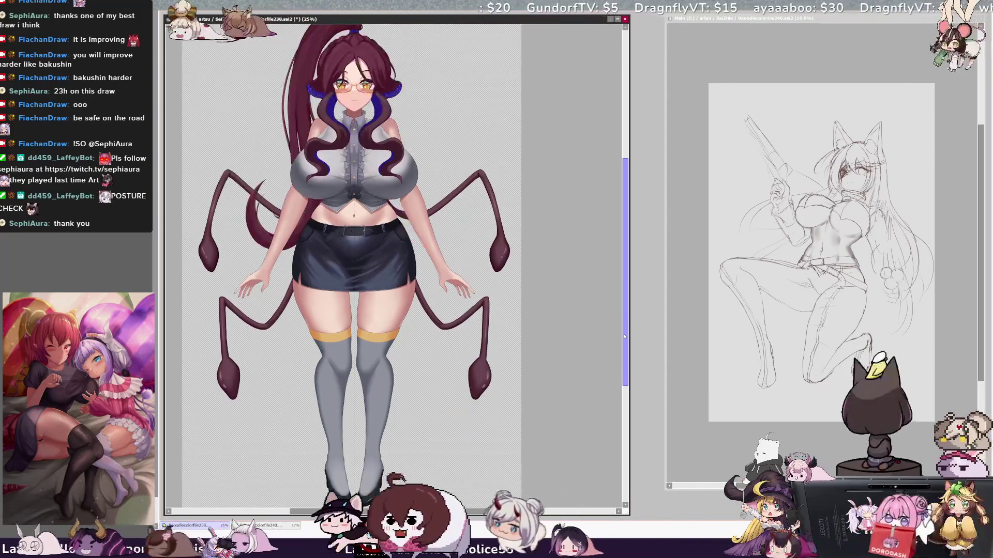
pyautogui.scroll(1, 624, 337)
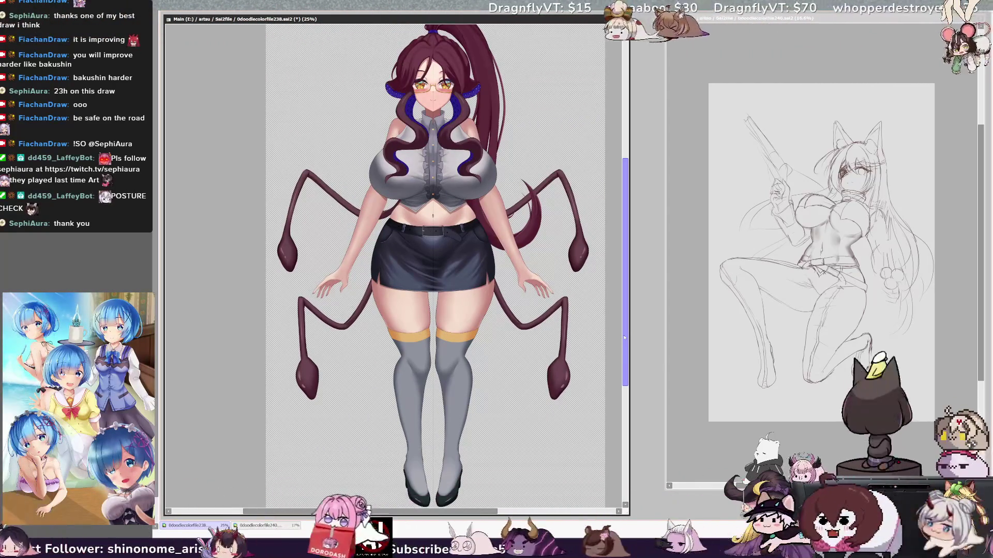
pyautogui.scroll(2, 624, 338)
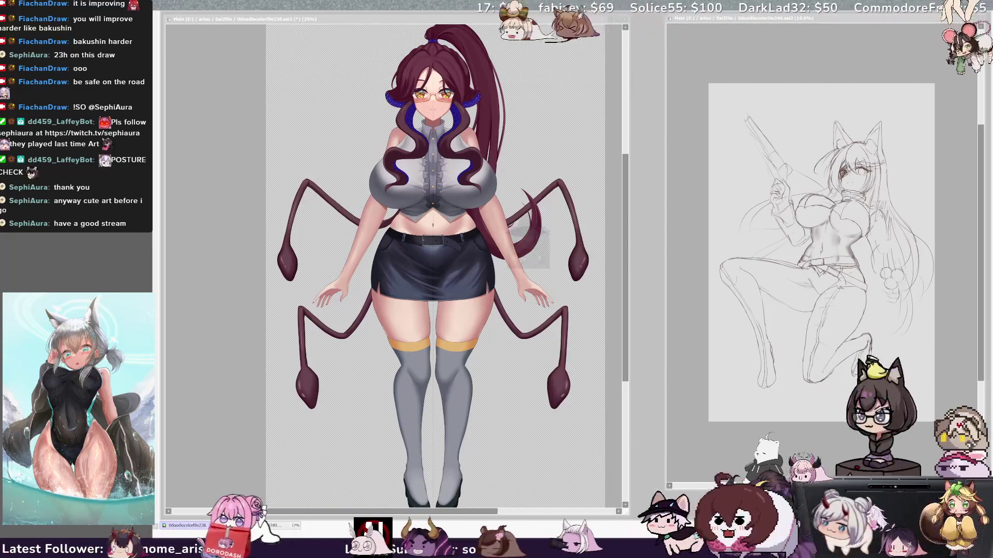
# Step: On the left canvas, shrink the brush twice with the [ key to touch up the legs and thigh-highs
pyautogui.click(406, 125)
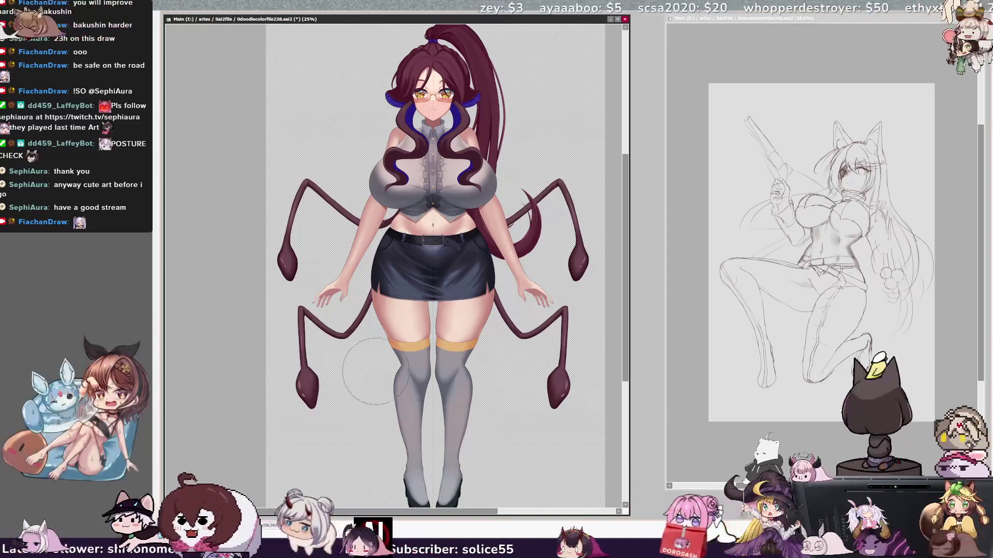
pyautogui.scroll(-2, 630, 326)
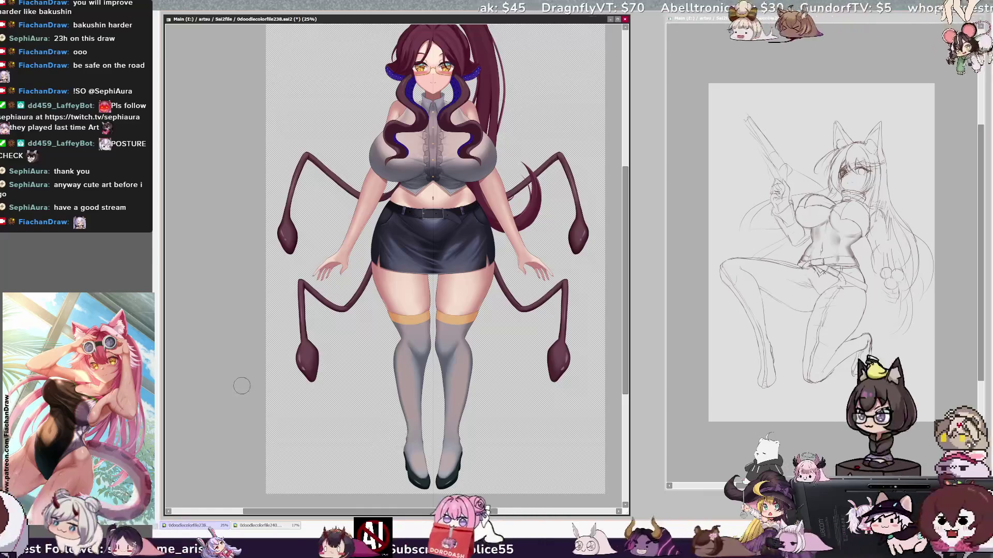
pyautogui.press('[')
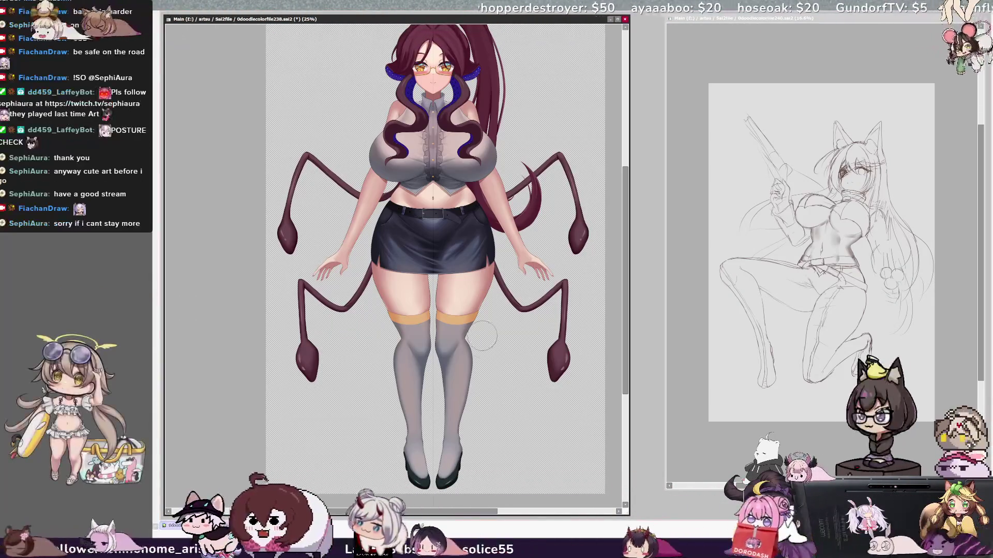
pyautogui.press('[')
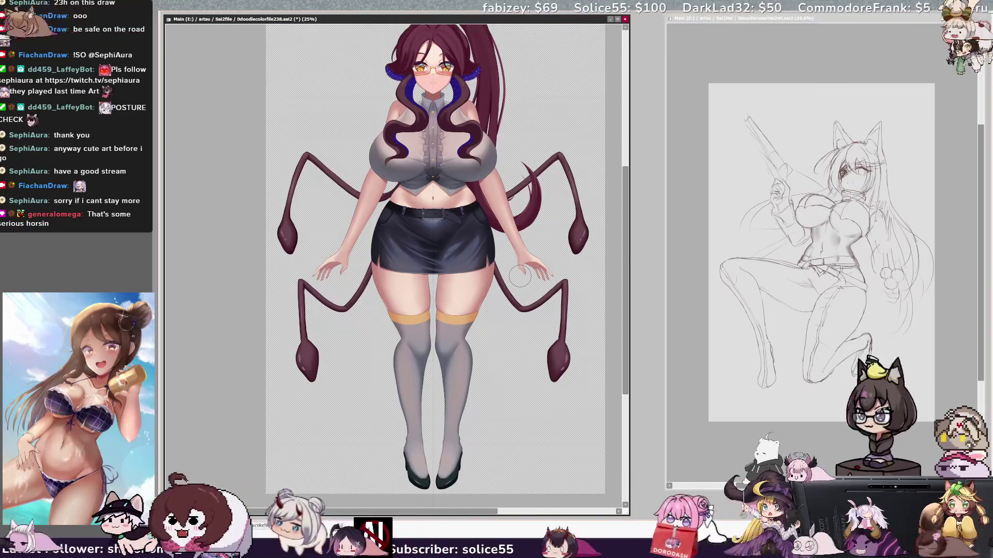
pyautogui.moveTo(623, 202); pyautogui.dragTo(625, 186)
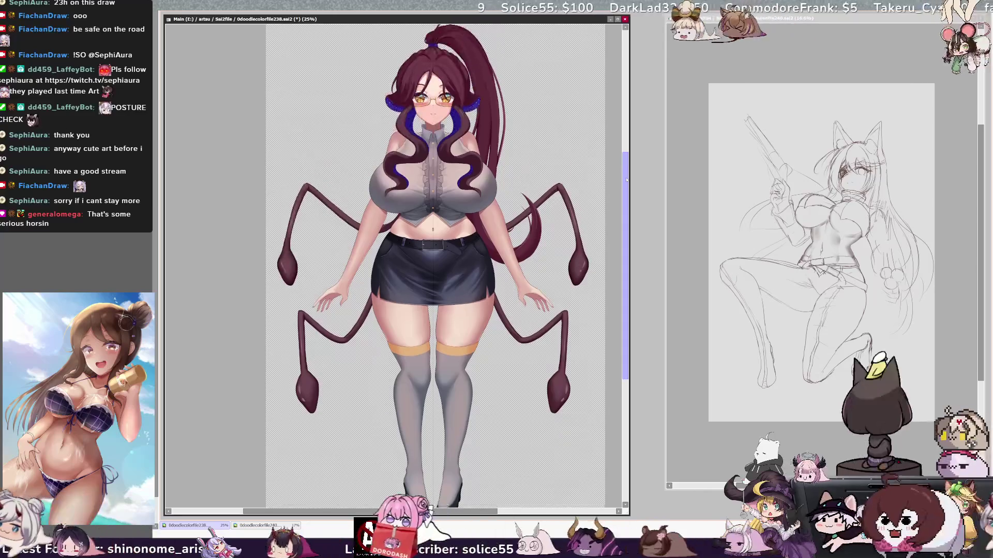
pyautogui.moveTo(331, 512); pyautogui.dragTo(351, 511)
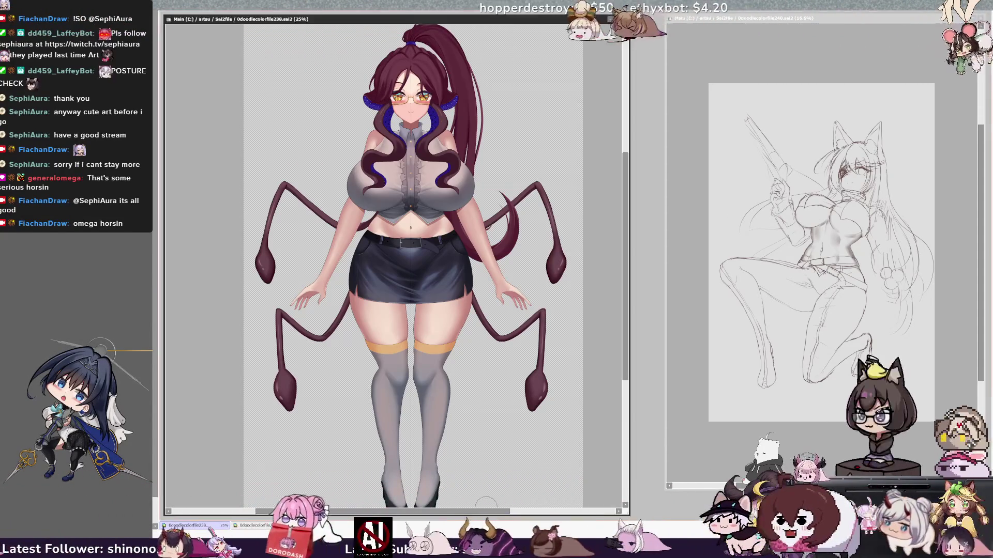
pyautogui.moveTo(582, 318); pyautogui.dragTo(595, 318)
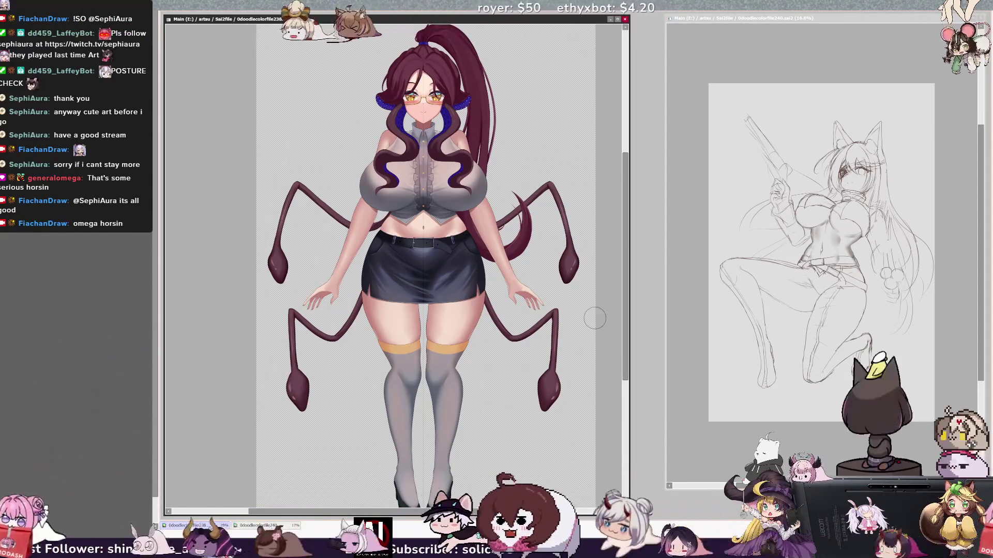
pyautogui.scroll(-2, 232, 451)
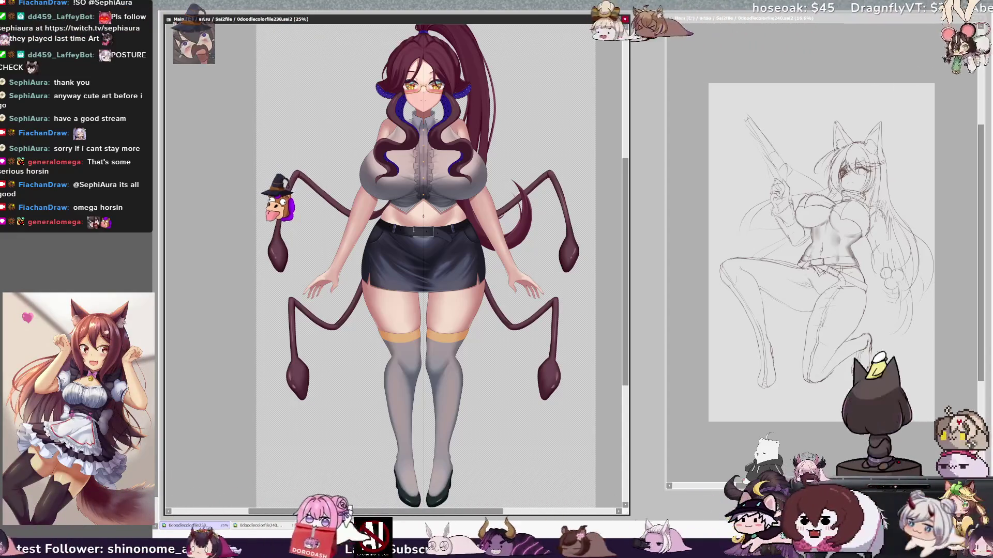
pyautogui.hotkey('ctrl', 'z')
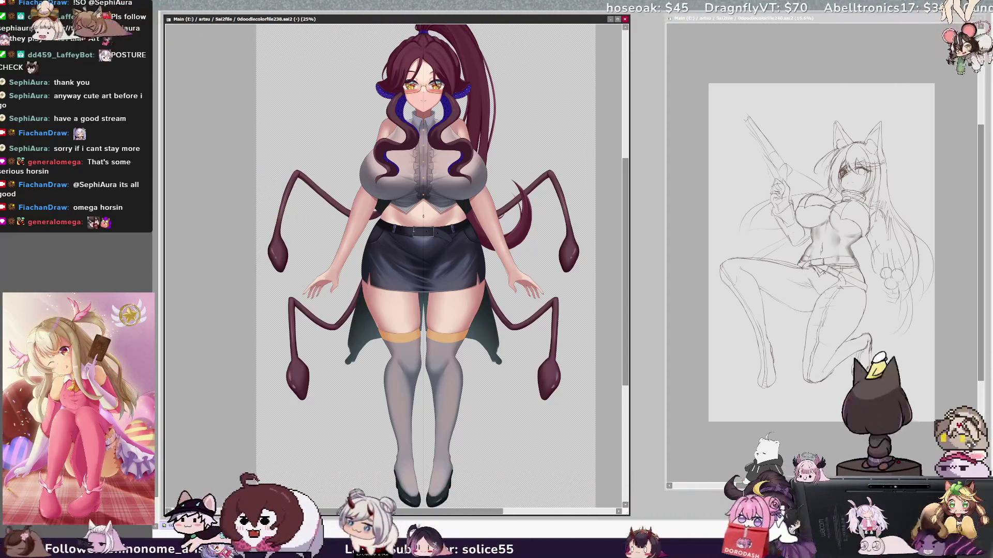
pyautogui.hotkey('ctrl', 'z')
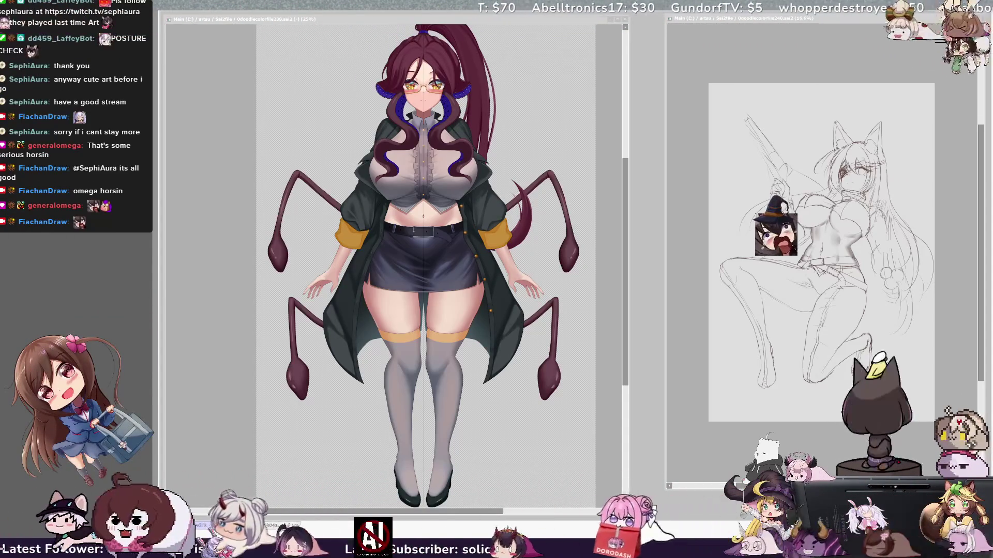
pyautogui.scroll(3, 616, 163)
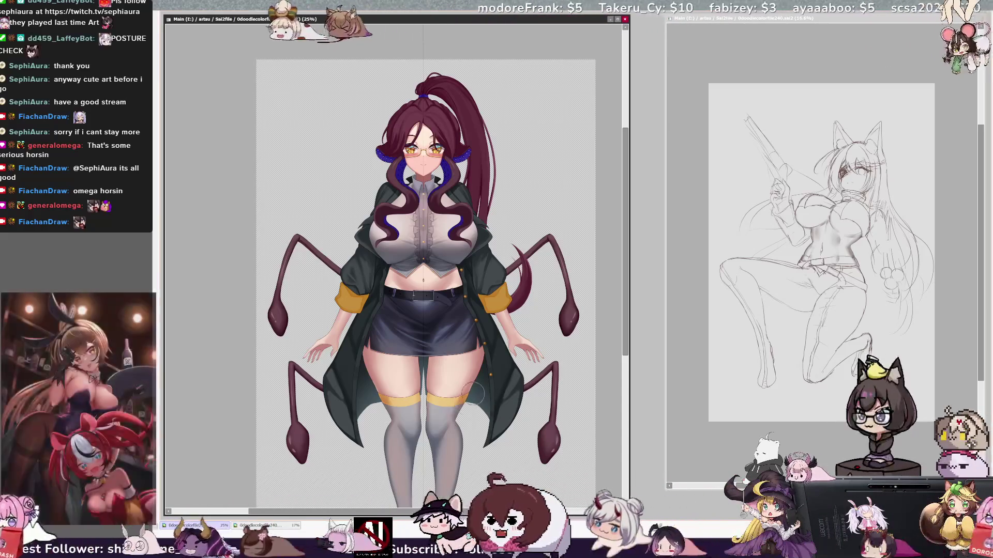
# Step: Bring the brush to size 44.0 with density 85
pyautogui.moveTo(472, 393); pyautogui.dragTo(419, 395)
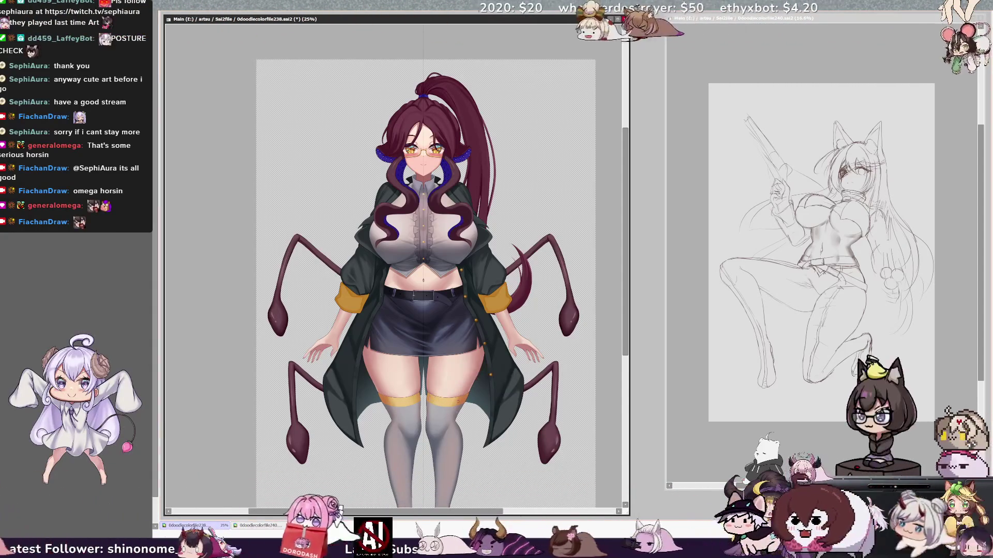
pyautogui.press('[')
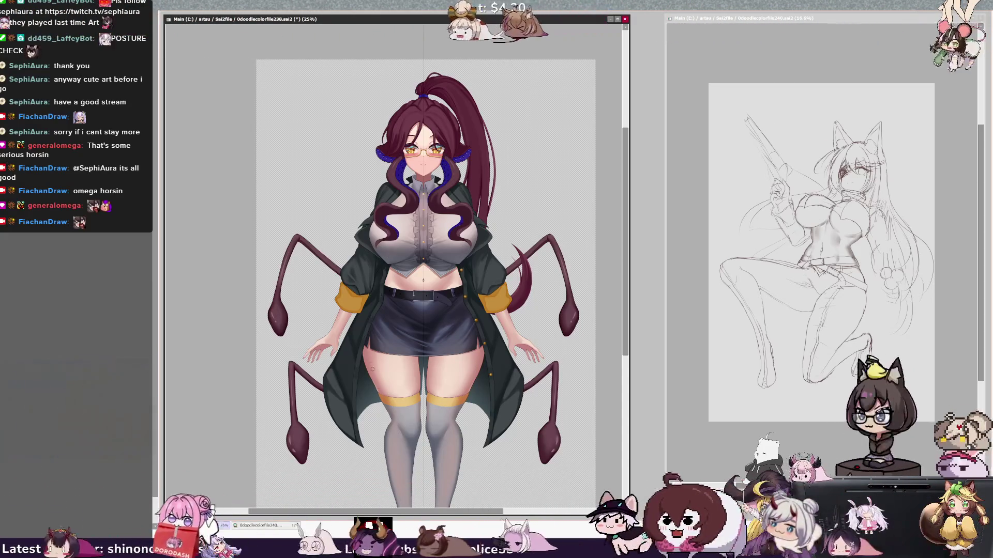
pyautogui.moveTo(626, 371); pyautogui.dragTo(626, 371)
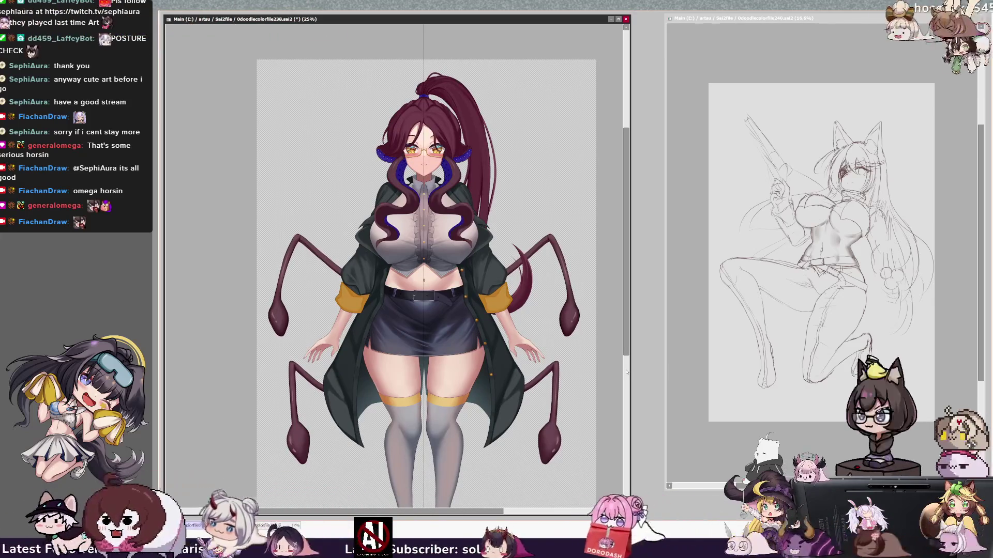
pyautogui.scroll(-2, 627, 351)
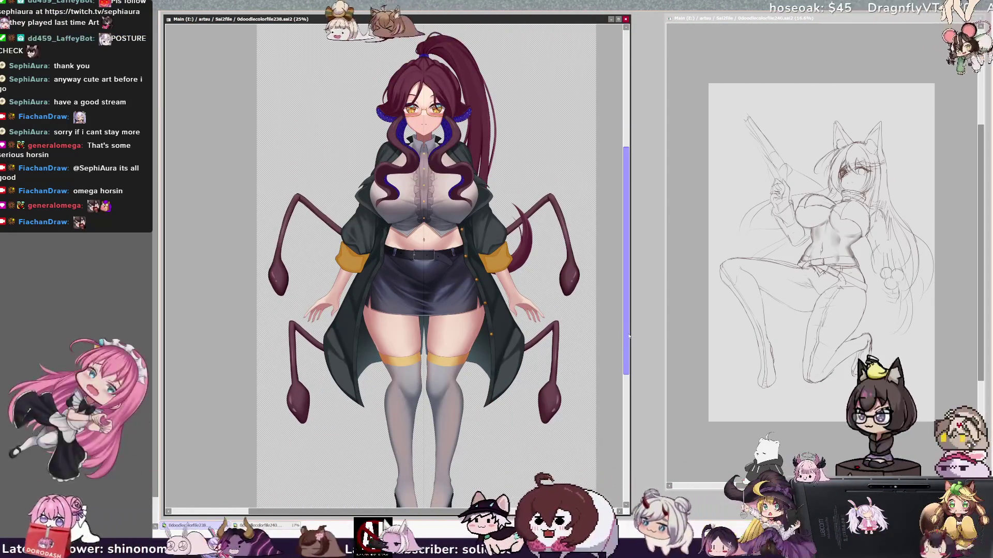
pyautogui.moveTo(629, 337); pyautogui.dragTo(631, 315)
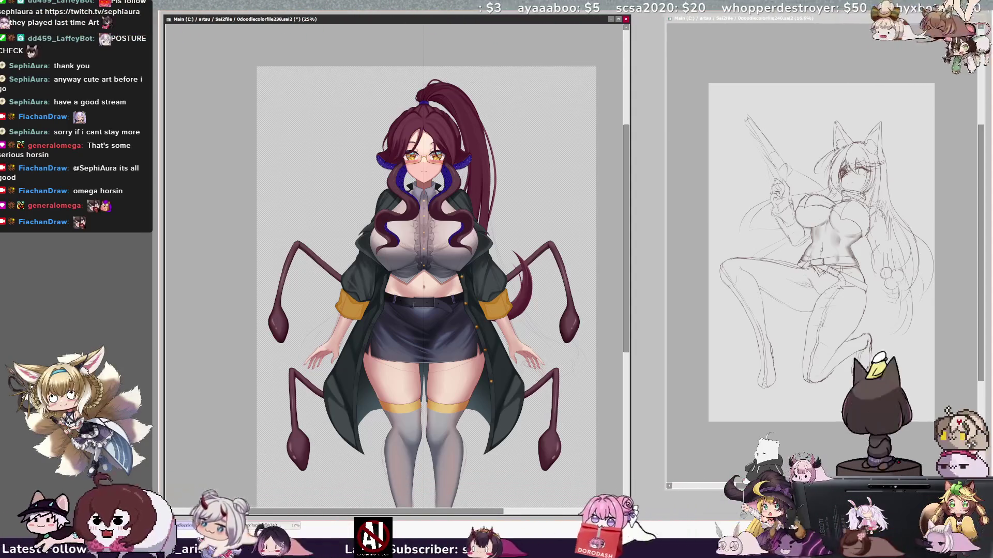
# Step: Zoom out to 10.5% to view the whole coloured figure, then back toward 25%
pyautogui.scroll(-1, 397, 264)
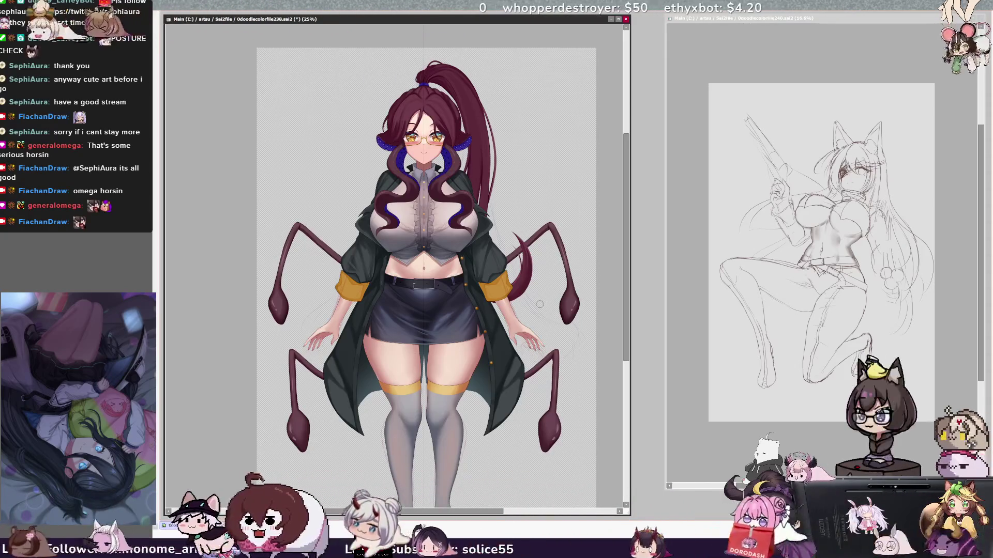
pyautogui.scroll(-2, 539, 304)
pyautogui.scroll(-2, 540, 304)
pyautogui.scroll(-1, 539, 304)
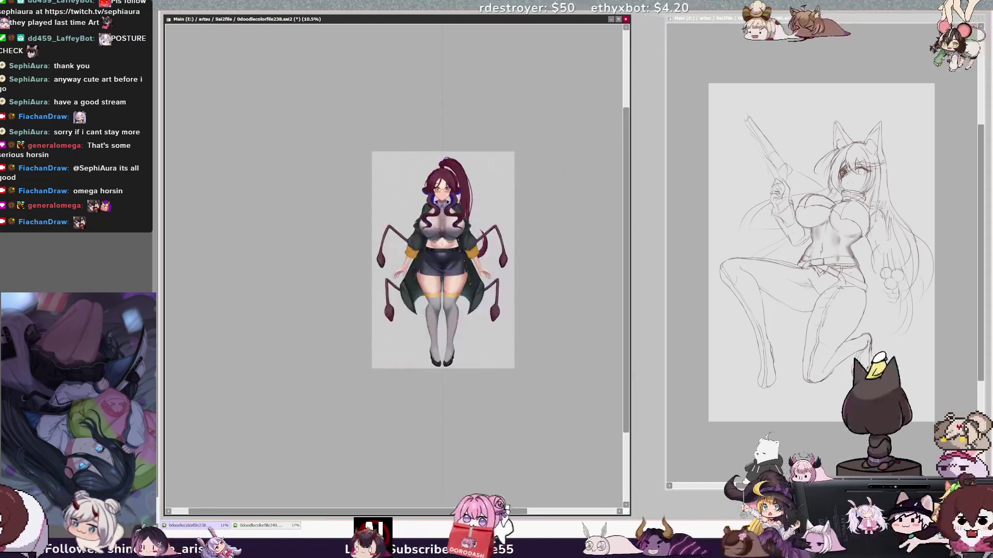
pyautogui.scroll(2, 397, 264)
pyautogui.scroll(1, 397, 263)
pyautogui.scroll(-1, 397, 264)
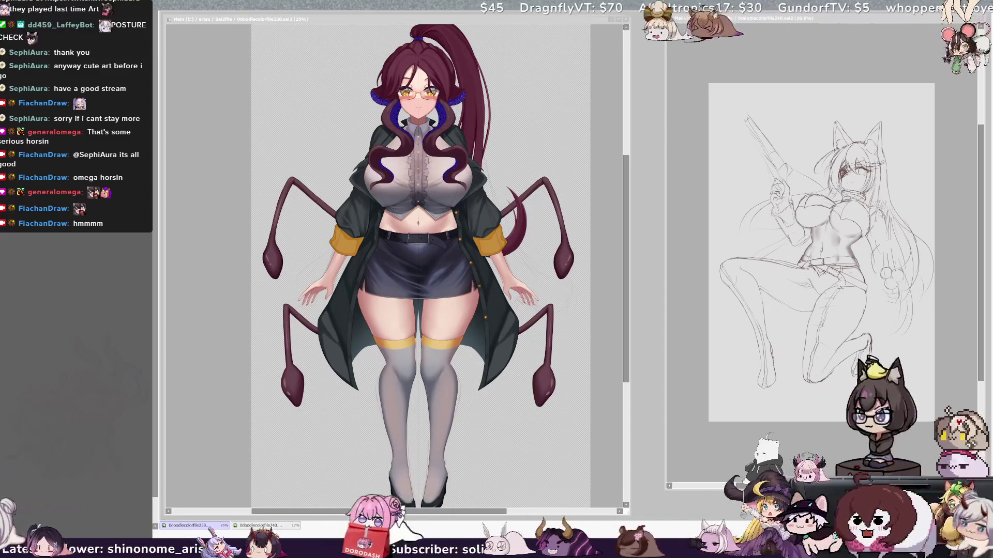
# Step: Move the coloured figure's window to the right side and resize it
pyautogui.click(477, 22)
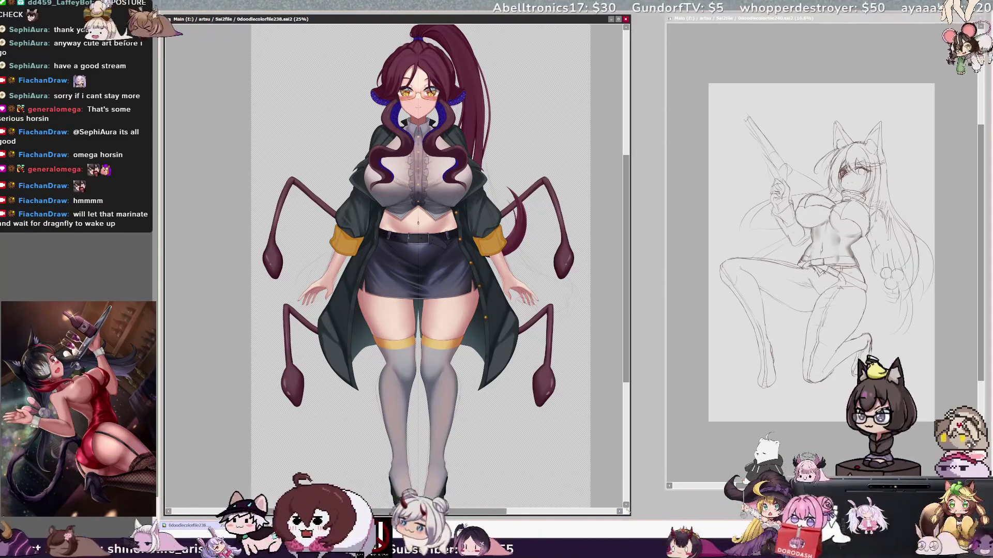
pyautogui.moveTo(630, 405); pyautogui.dragTo(449, 406)
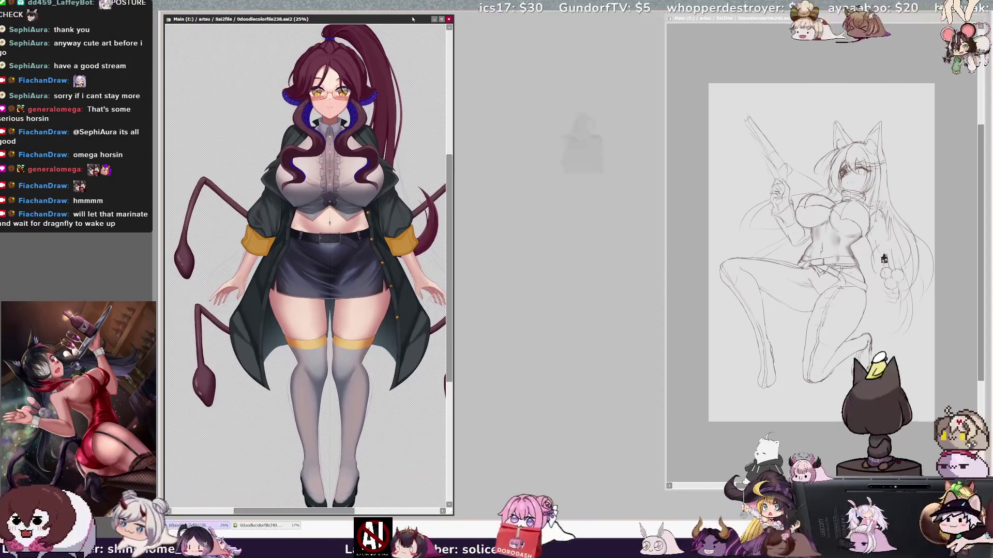
pyautogui.moveTo(412, 18); pyautogui.dragTo(949, 17)
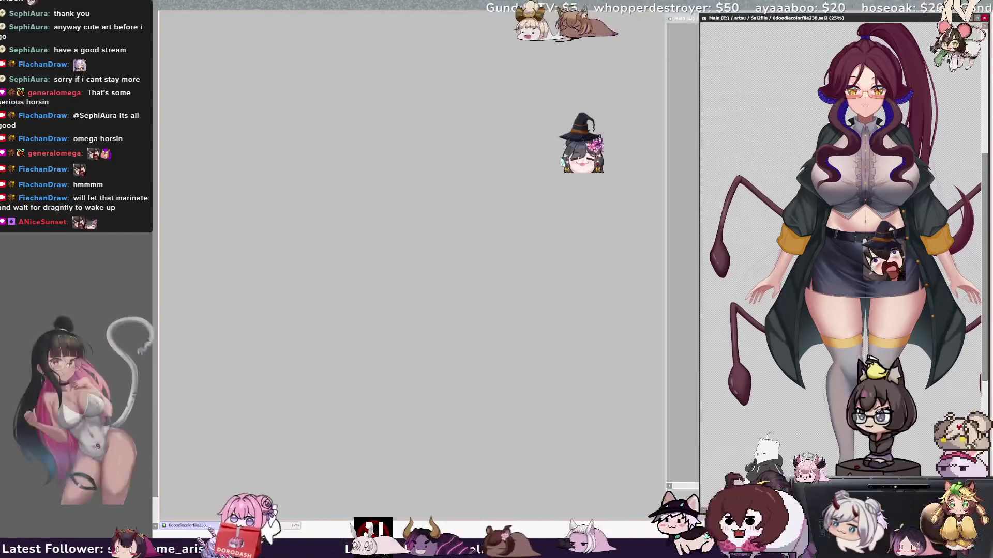
pyautogui.moveTo(700, 258); pyautogui.dragTo(663, 259)
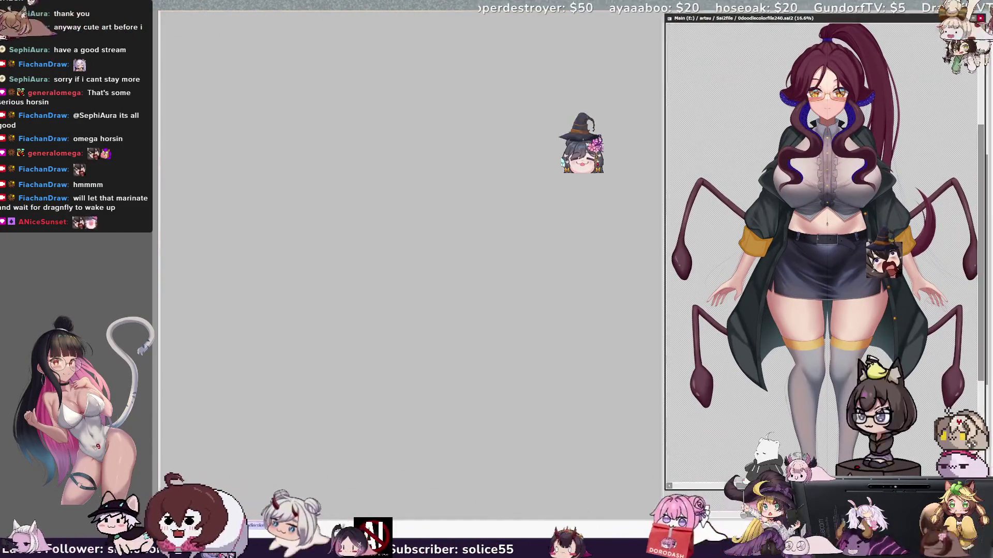
# Step: Place the gun-girl sketch window on the left, enlarge it and zoom to 25%
pyautogui.click(259, 525)
pyautogui.moveTo(909, 19); pyautogui.dragTo(409, 18)
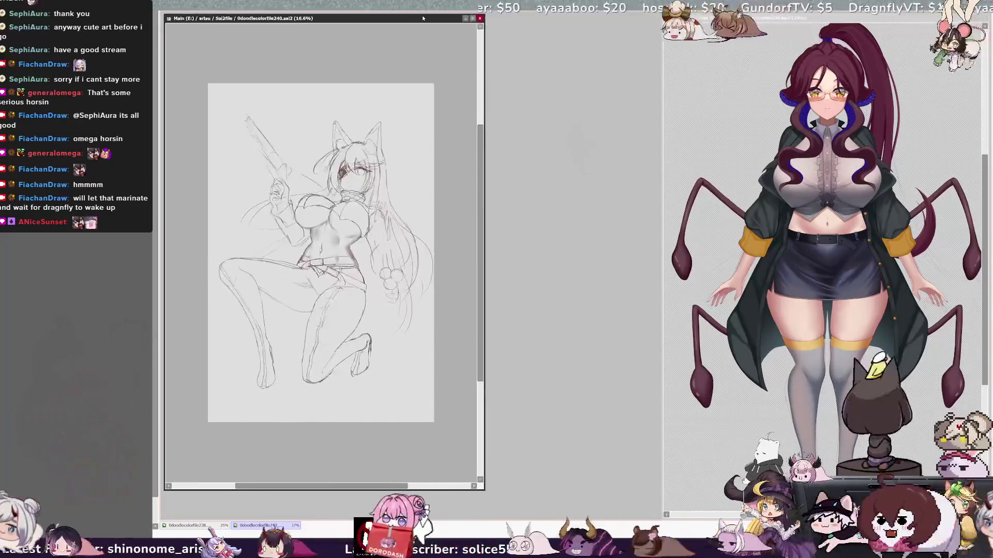
pyautogui.moveTo(469, 490); pyautogui.dragTo(601, 514)
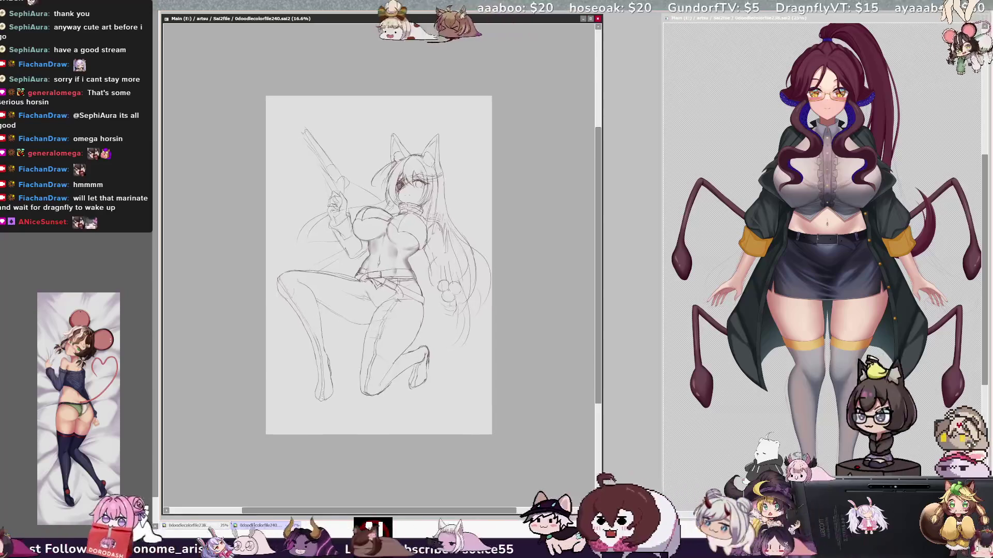
pyautogui.scroll(1, 380, 265)
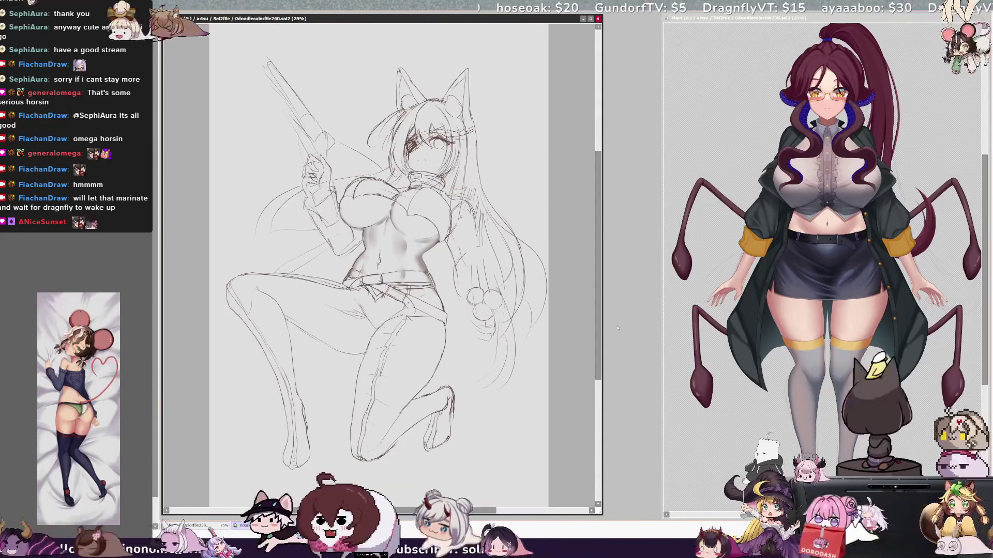
pyautogui.moveTo(602, 344); pyautogui.dragTo(612, 346)
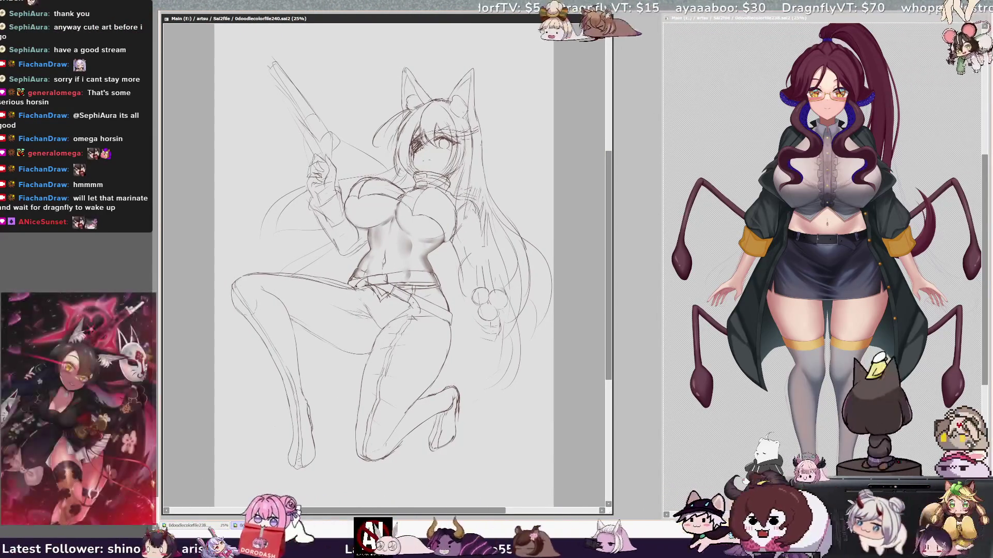